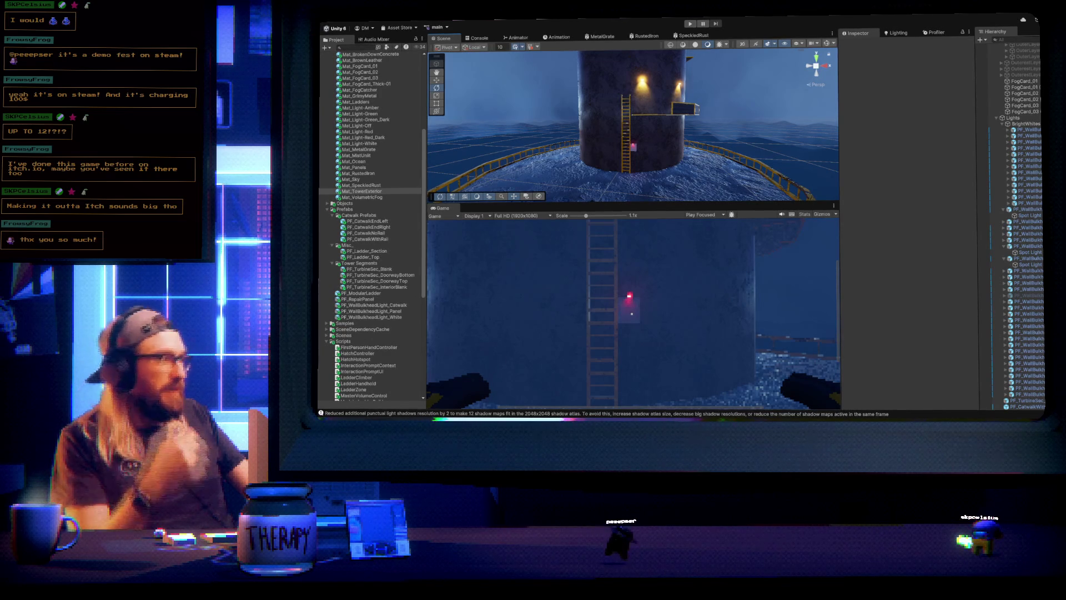
Orbit and pull the Scene view back to frame the whole tower, ladder, catwalk and sea
mouse_move(717, 127)
left_mouse_down()
mouse_move(731, 118)
mouse_move(679, 157)
mouse_move(719, 140)
left_mouse_up()
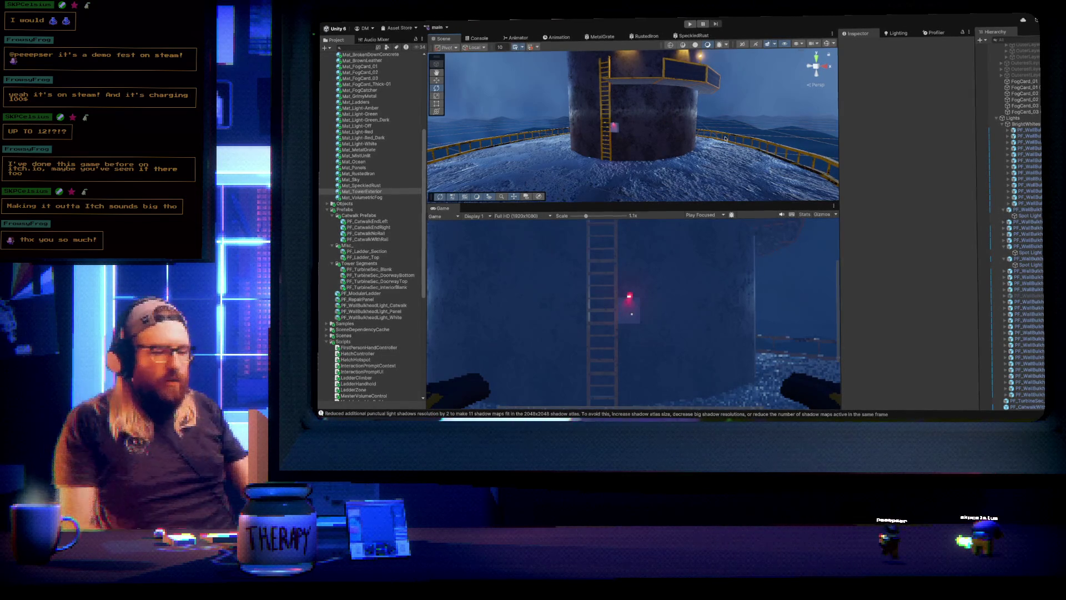
mouse_move(725, 138)
left_mouse_down()
mouse_move(693, 111)
mouse_move(687, 77)
mouse_move(690, 152)
mouse_move(656, 148)
left_mouse_up()
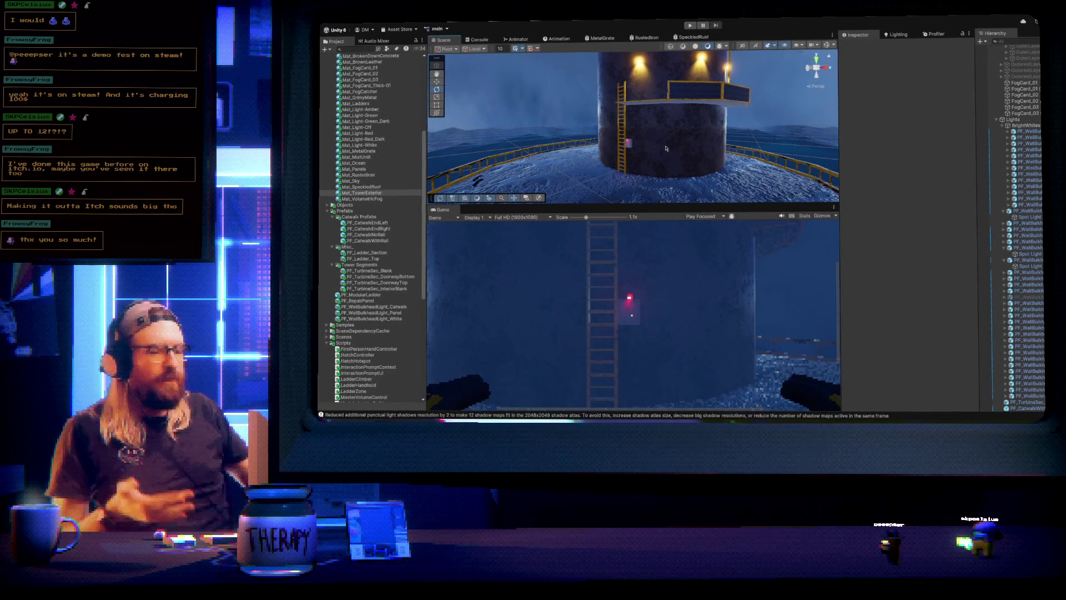
mouse_move(666, 148)
left_mouse_down()
mouse_move(657, 127)
mouse_move(792, 122)
mouse_move(712, 111)
mouse_move(1009, 115)
mouse_move(716, 121)
mouse_move(789, 161)
left_mouse_up()
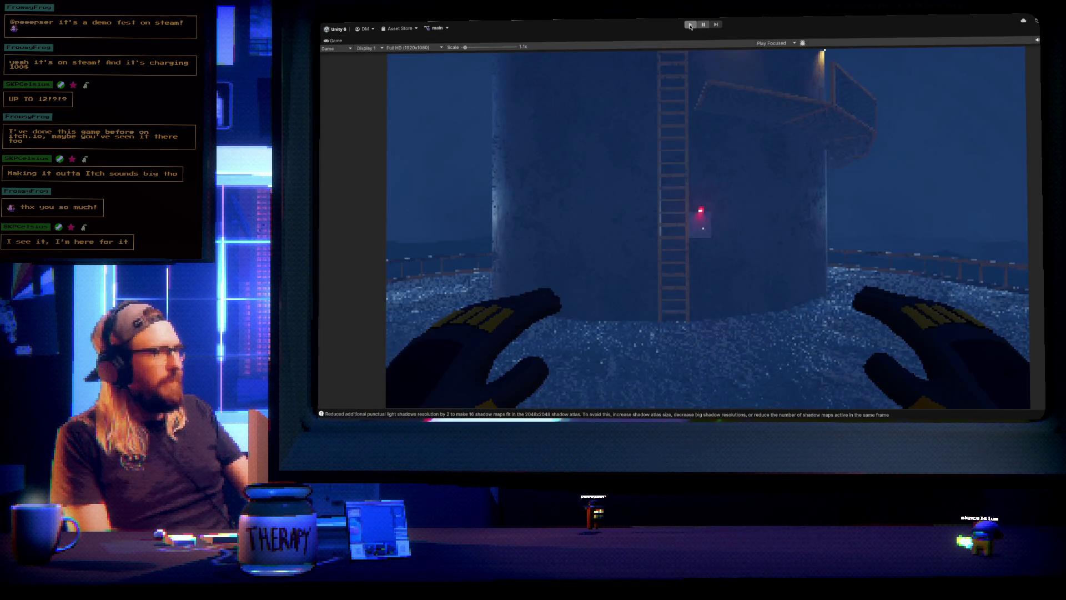
Start Play mode to play-test the game in the maximized Game view
left_click(690, 25)
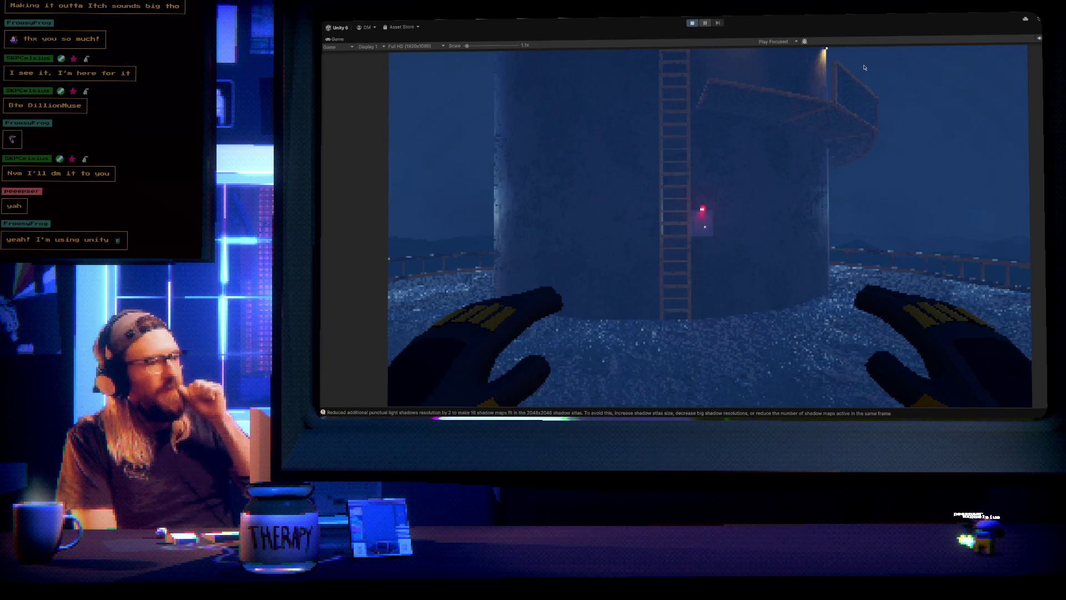
Show the F3 debug stats overlay, then grab the ladder and let go once
key("F3")
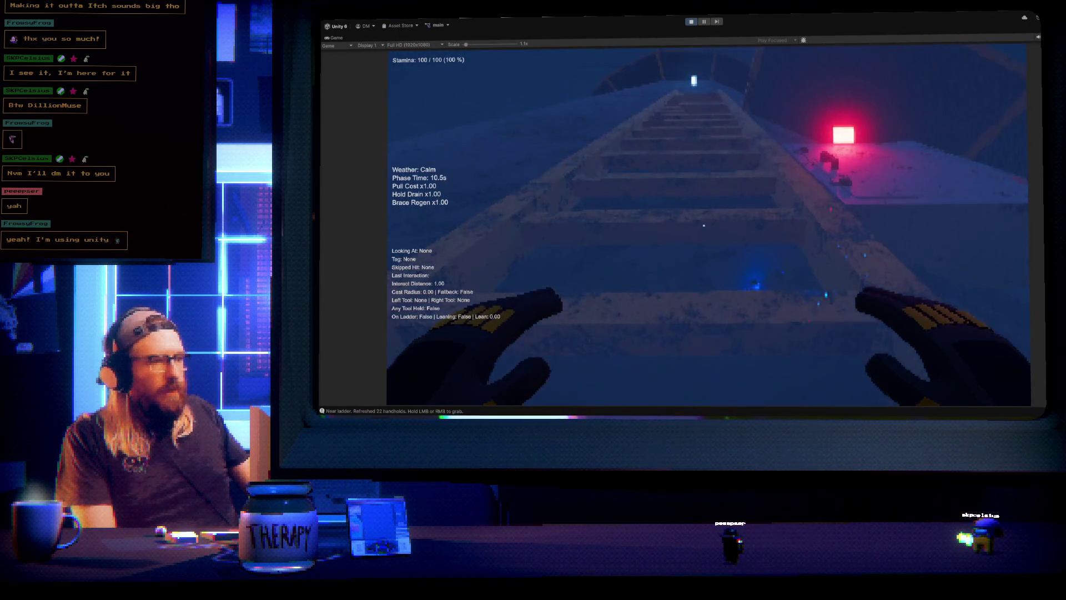
left_click(704, 225)
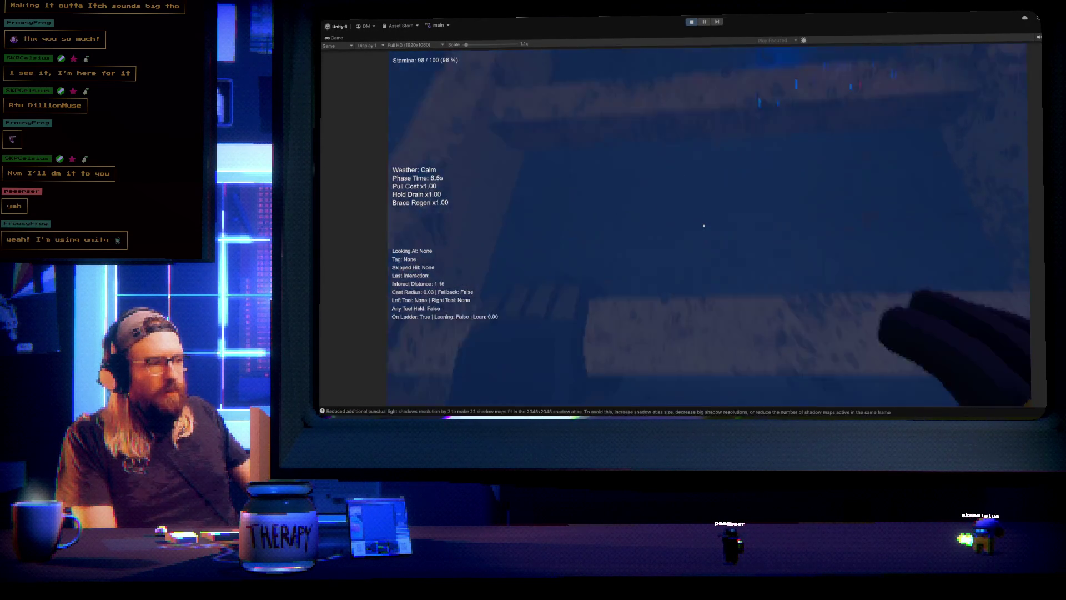
key("space")
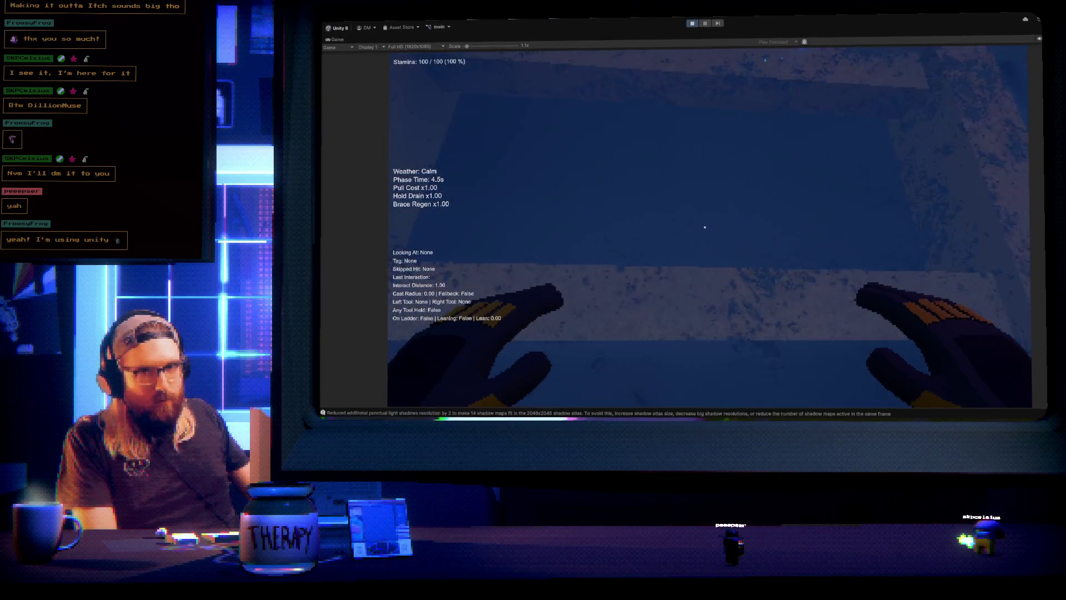
Grab the ladder again and alternate left and right pulls to climb toward the red light
left_click(705, 227)
left_click(705, 227)
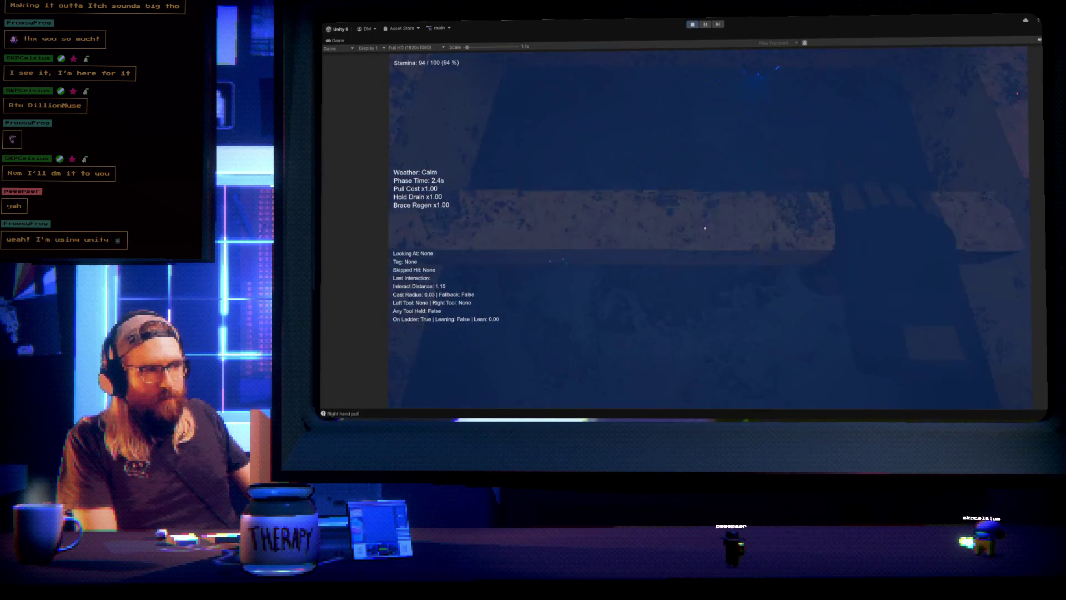
right_click(705, 229)
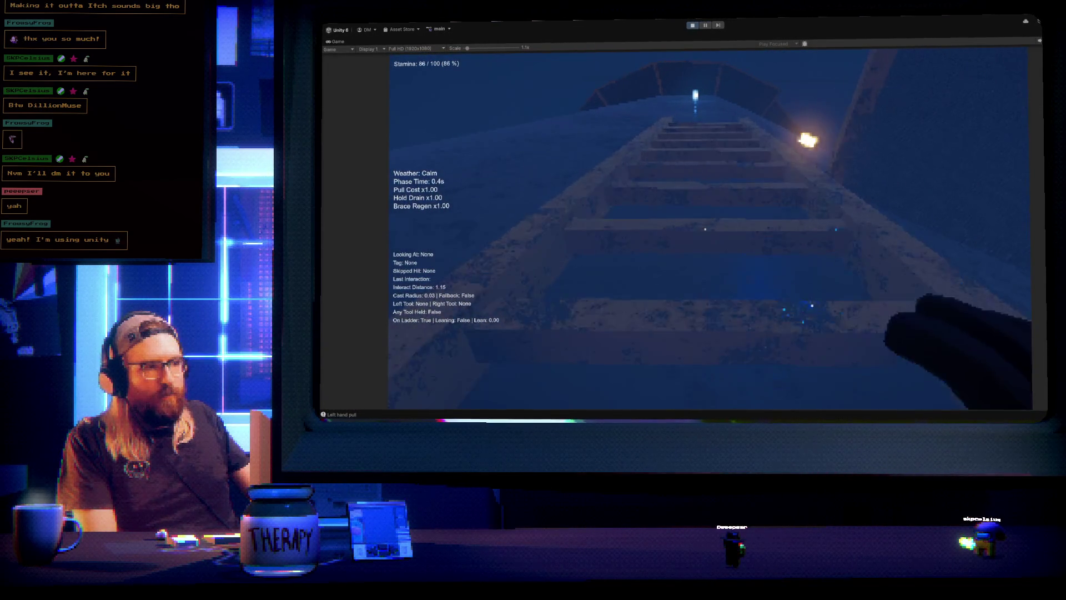
left_click(705, 229)
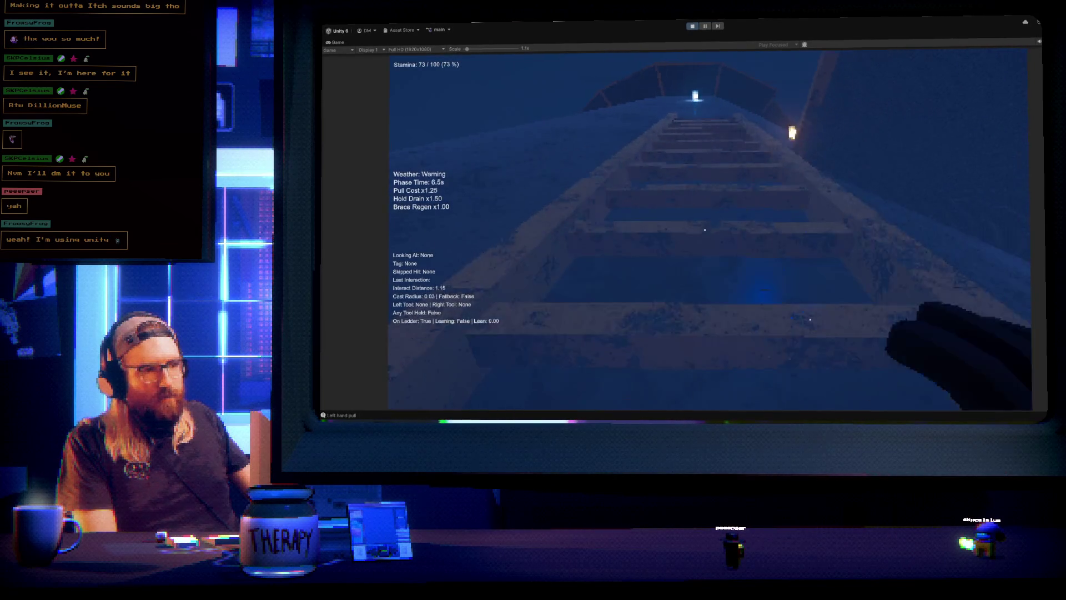
left_click(704, 230)
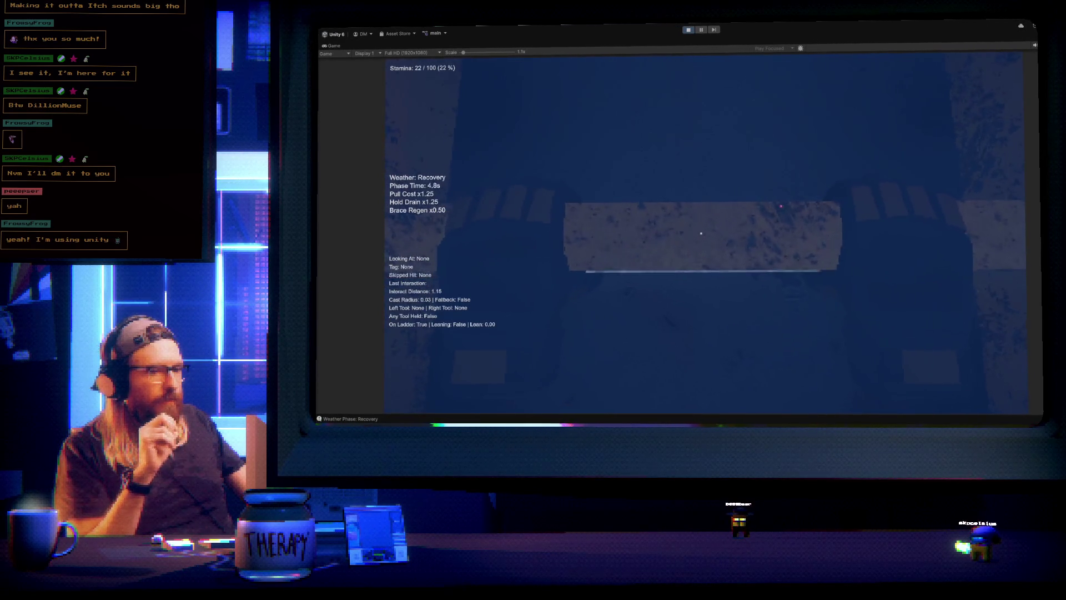
left_click(701, 234)
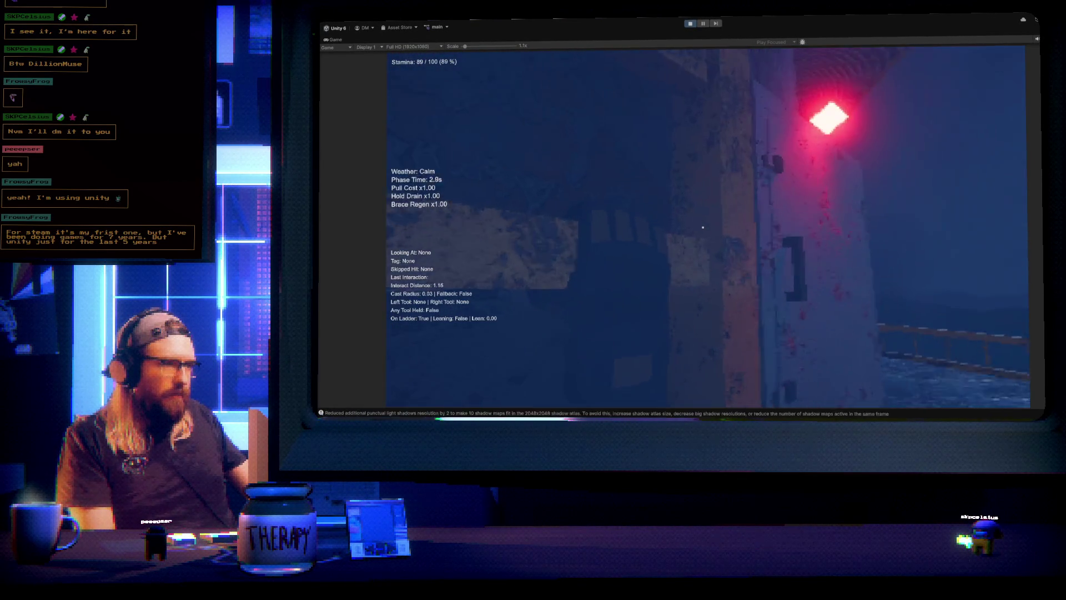
Lean off the ladder, unscrew both latches, open the wall panel and switch its power off
key("e")
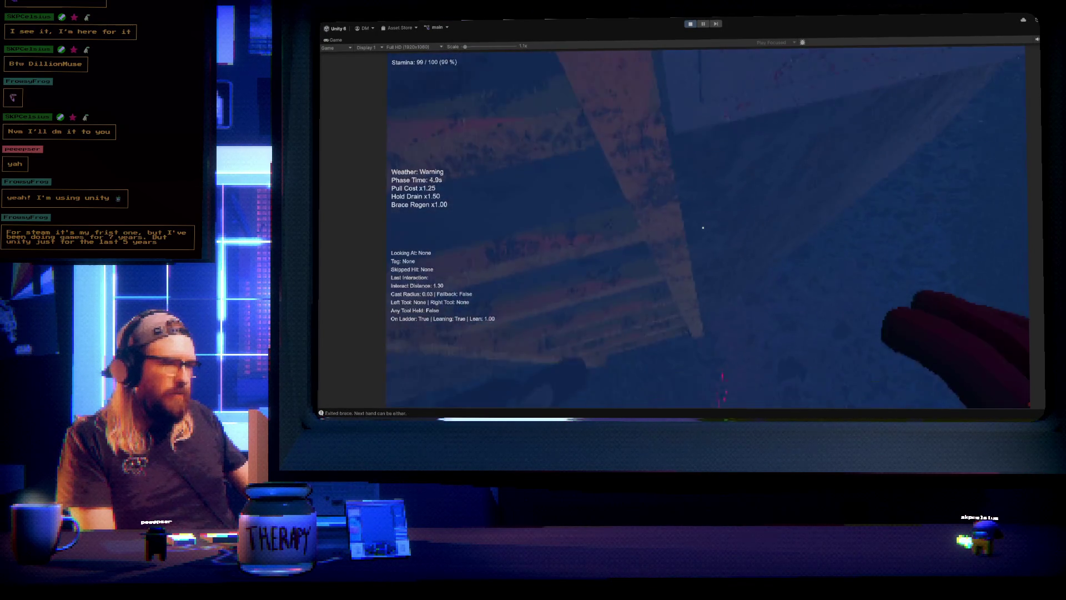
right_click(703, 227)
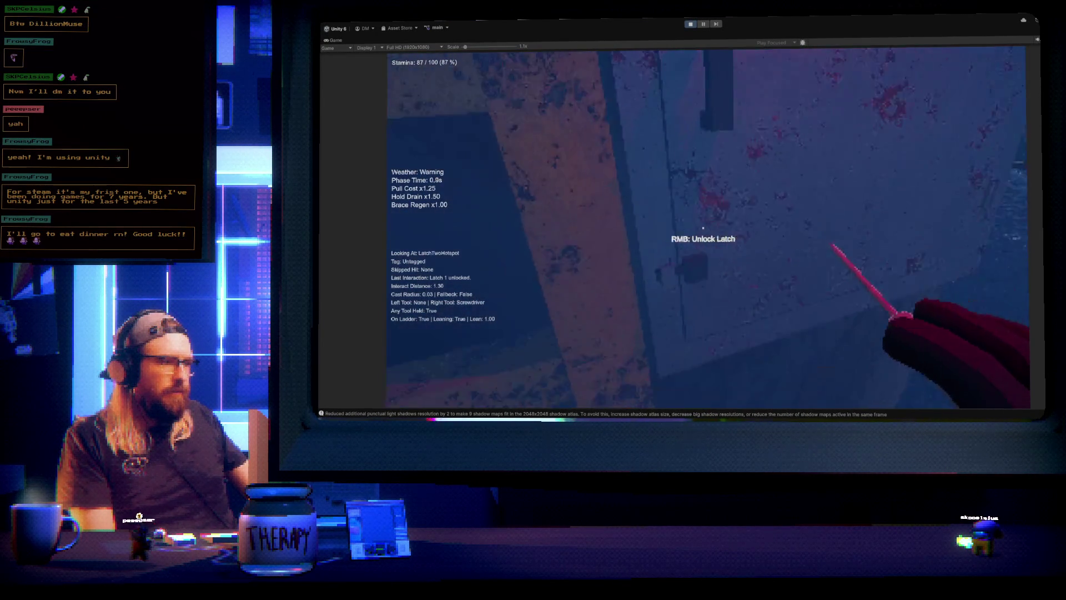
right_click(704, 228)
right_click(703, 228)
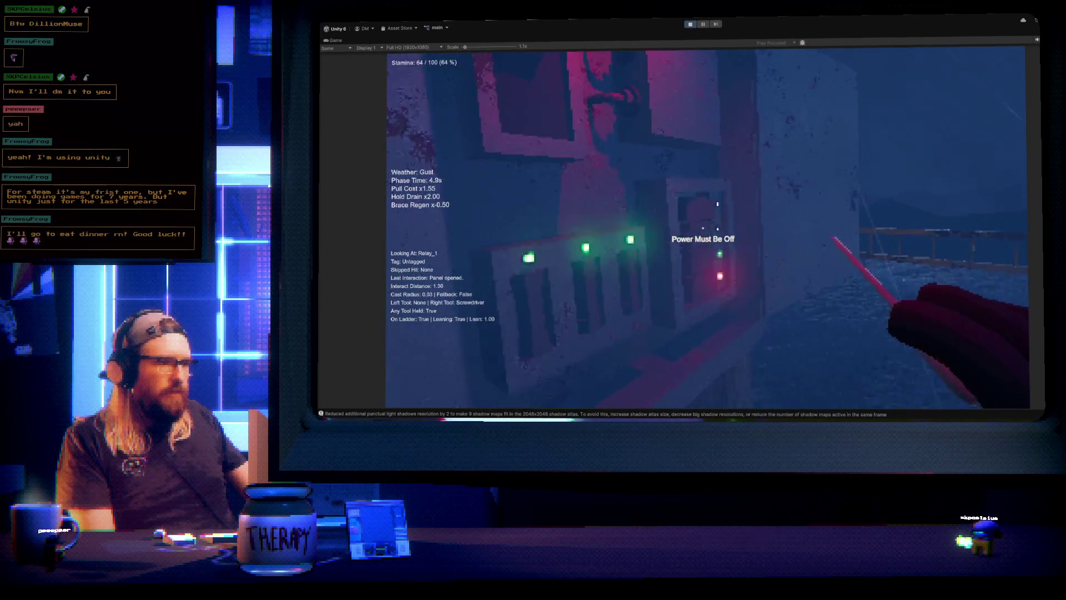
right_click(703, 228)
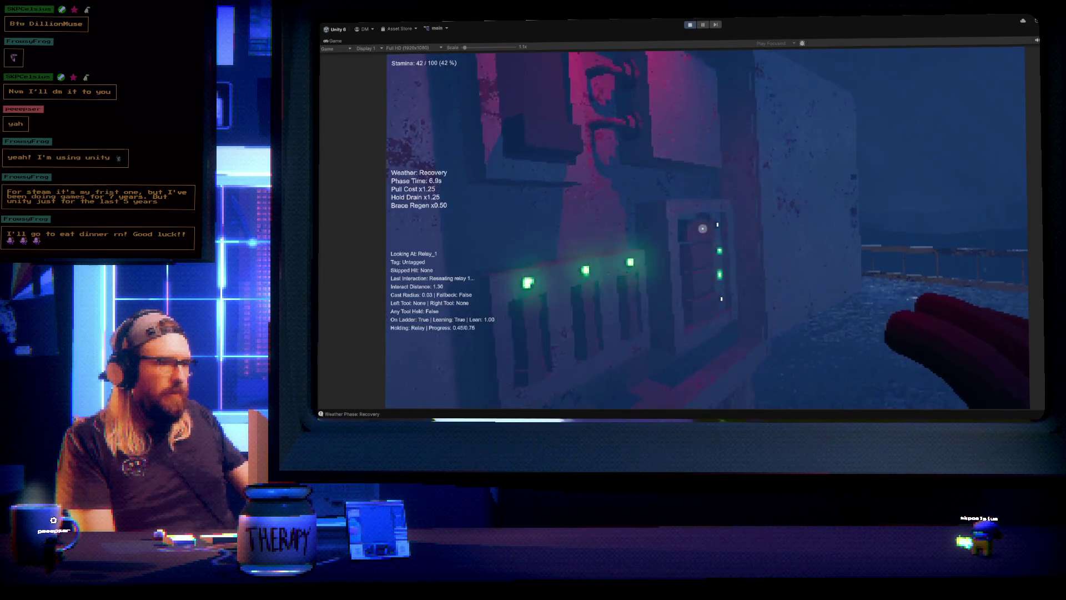
Check Relay_3, repair Relay 4, then resume climbing with a right-hand pull
left_click(703, 228)
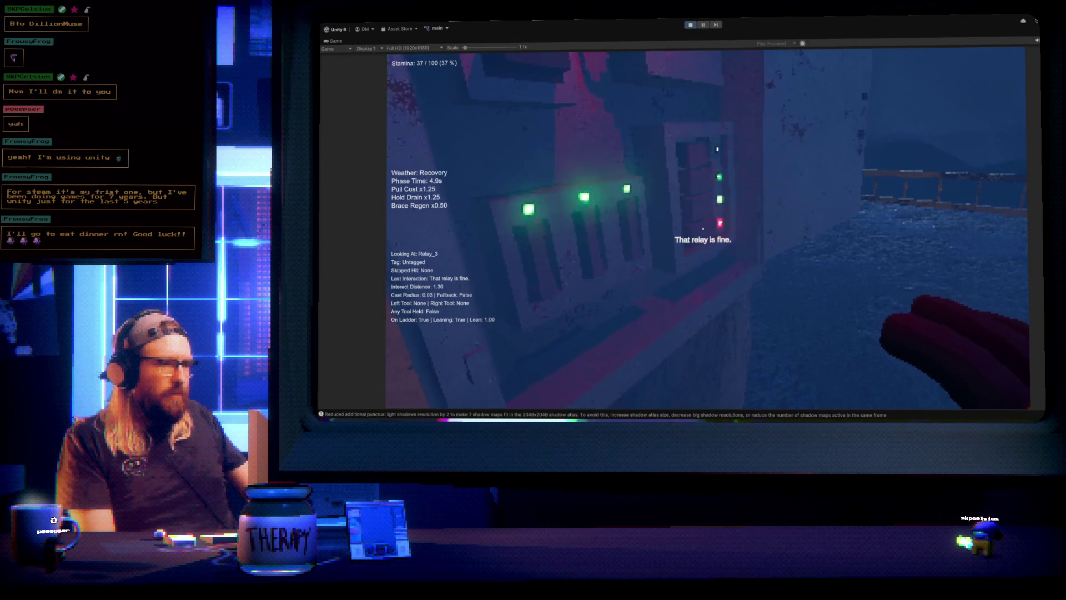
right_click(703, 229)
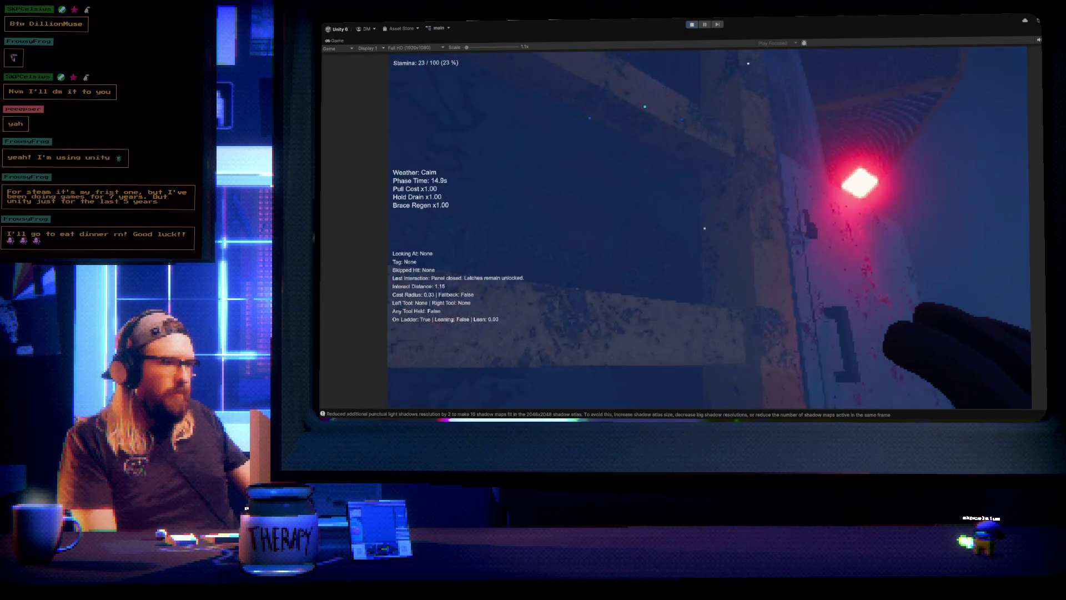
right_click(705, 228)
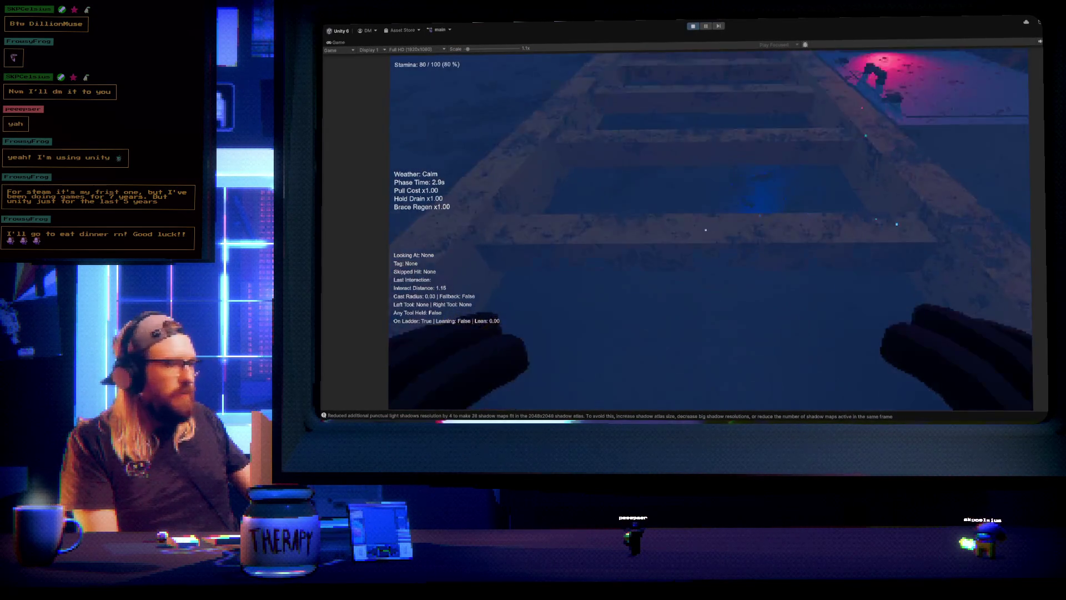
Alternate left and right pulls up onto the walkway, then grab the next ladder
left_click(705, 230)
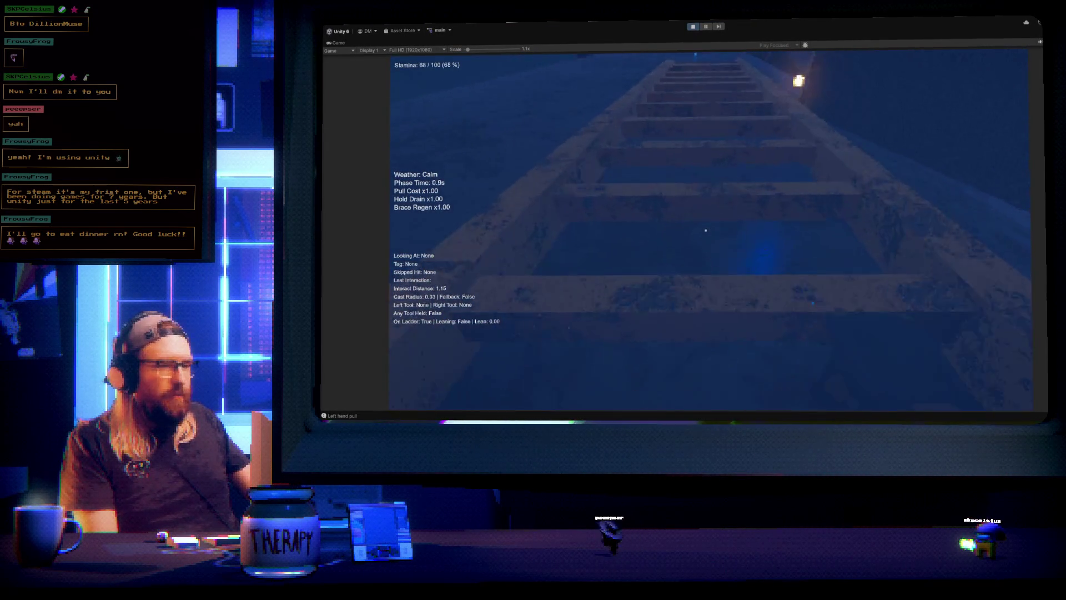
right_click(705, 230)
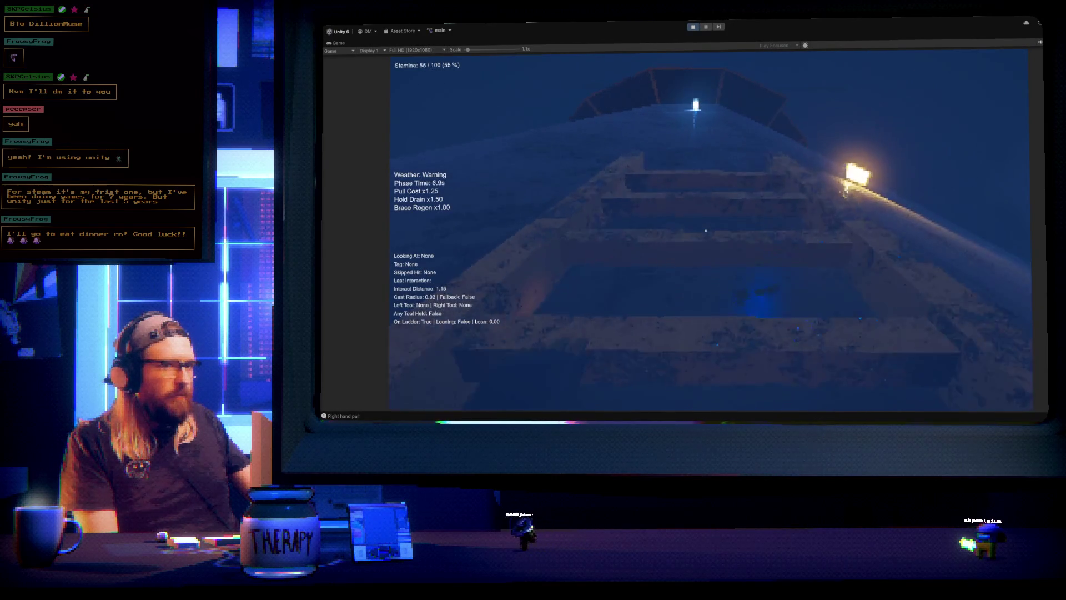
left_click(706, 230)
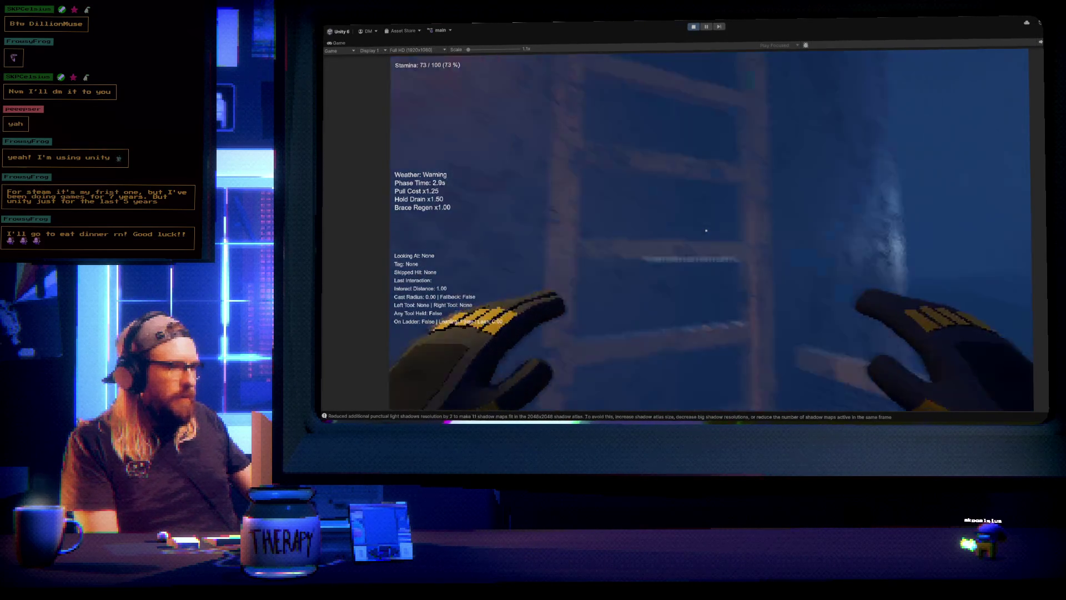
right_click(706, 230)
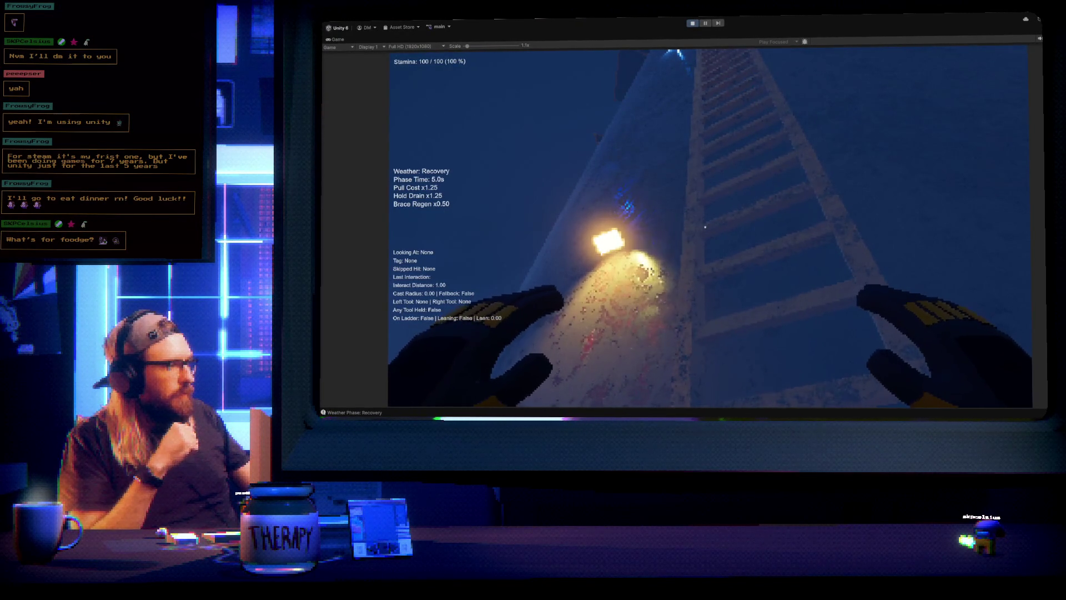
Climb the ladder with alternating left and right pulls and step off onto the top platform
left_click(705, 226)
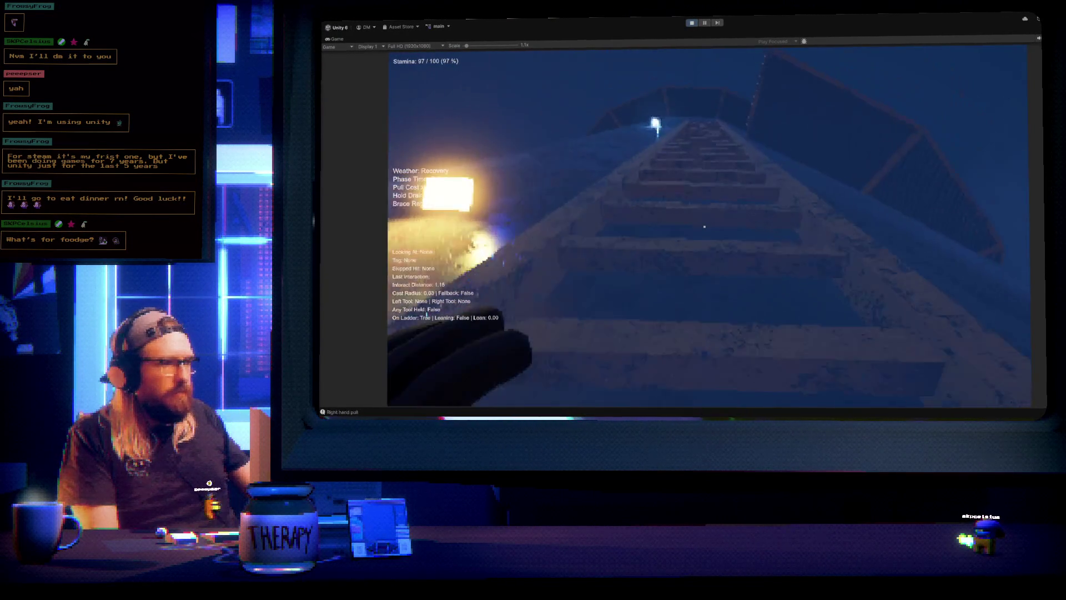
right_click(705, 227)
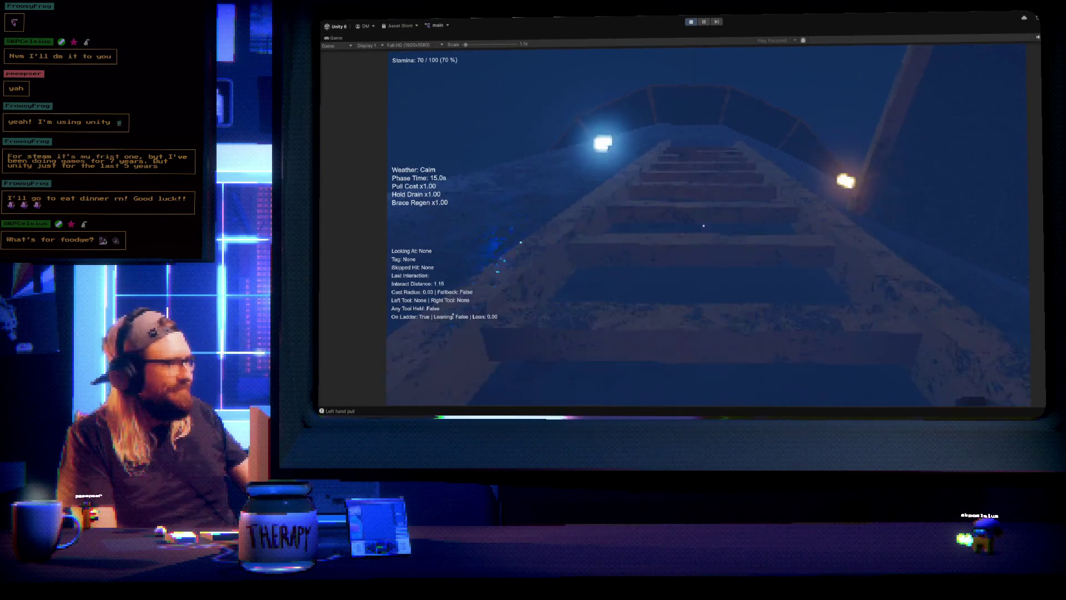
left_click(704, 225)
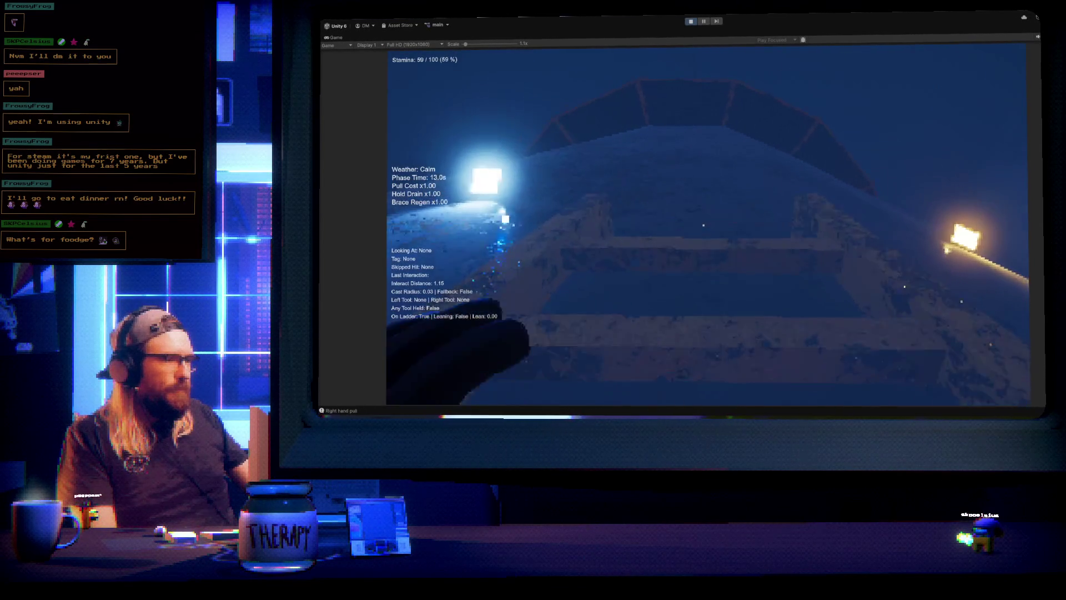
right_click(703, 225)
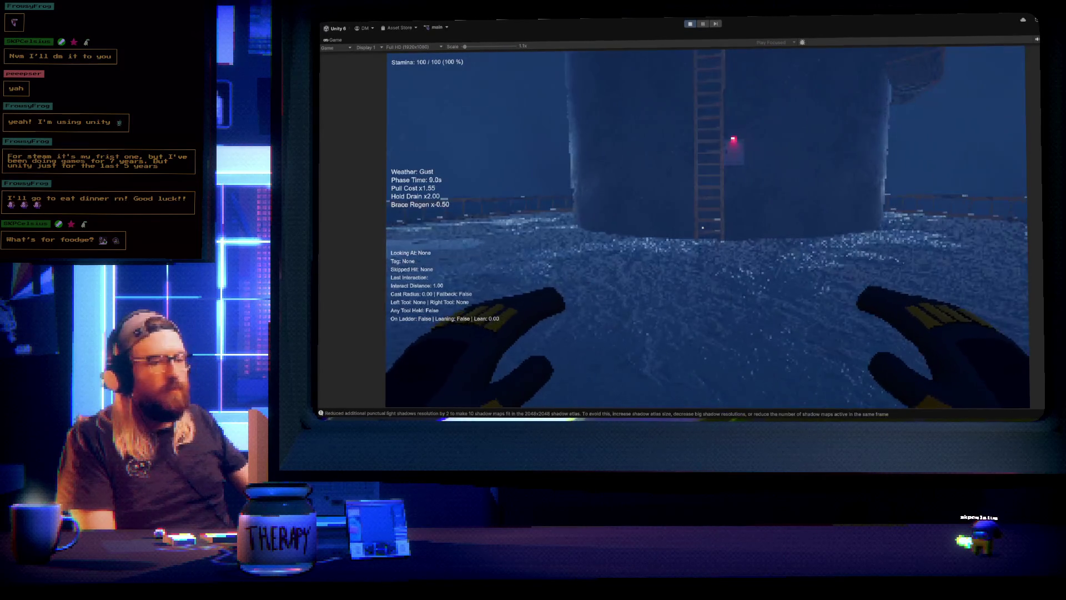
Pick up the screwdriver and pliers, then return both to their holders
right_click(703, 227)
left_click(703, 227)
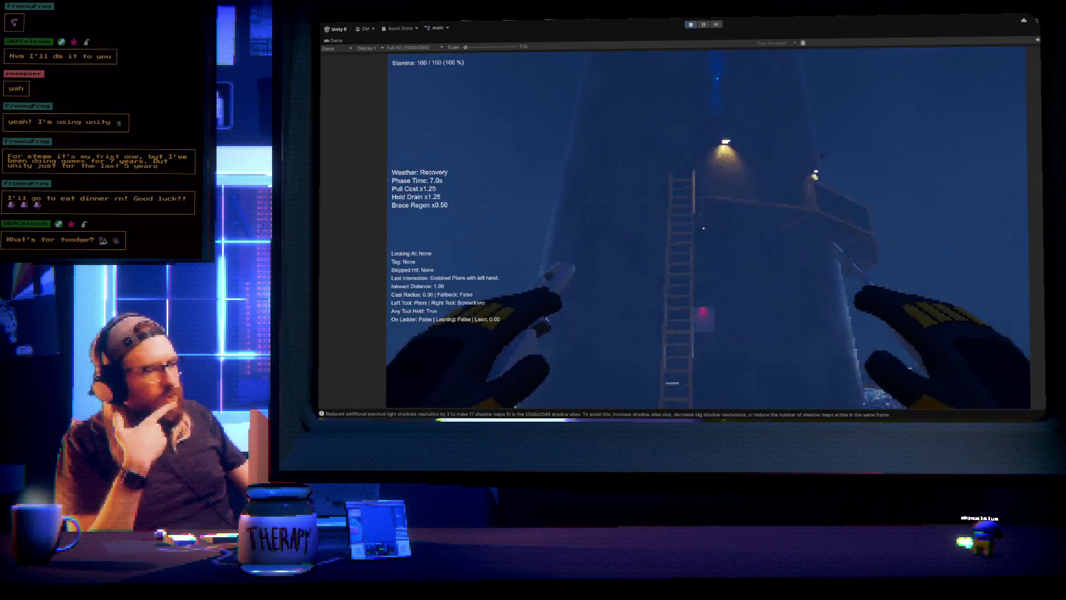
right_click(702, 229)
left_click(703, 228)
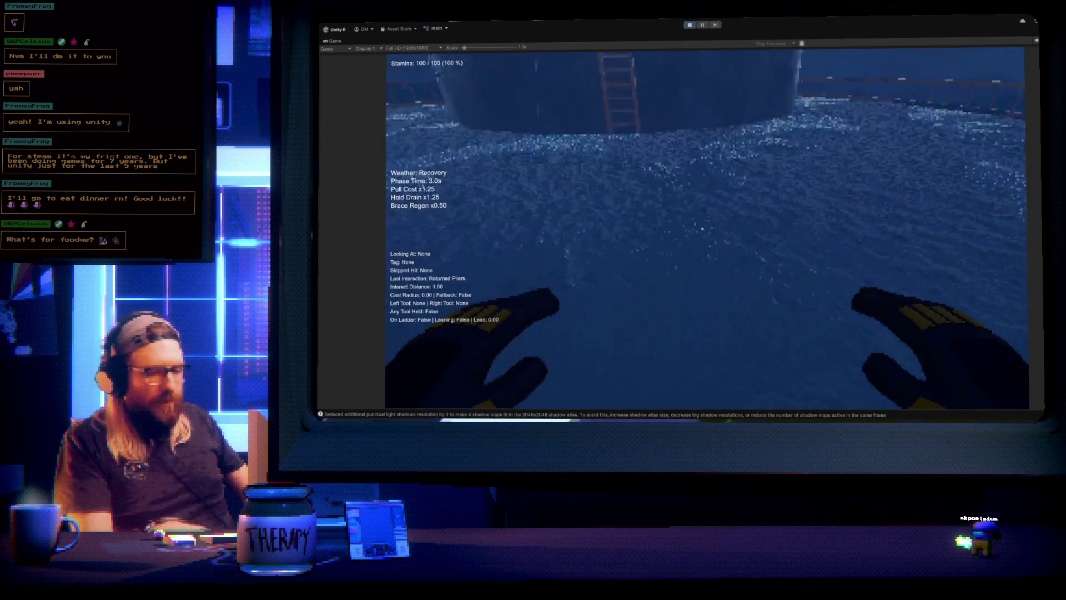
Walk toward the lighthouse ladder, step back, and end Play mode
key("w")
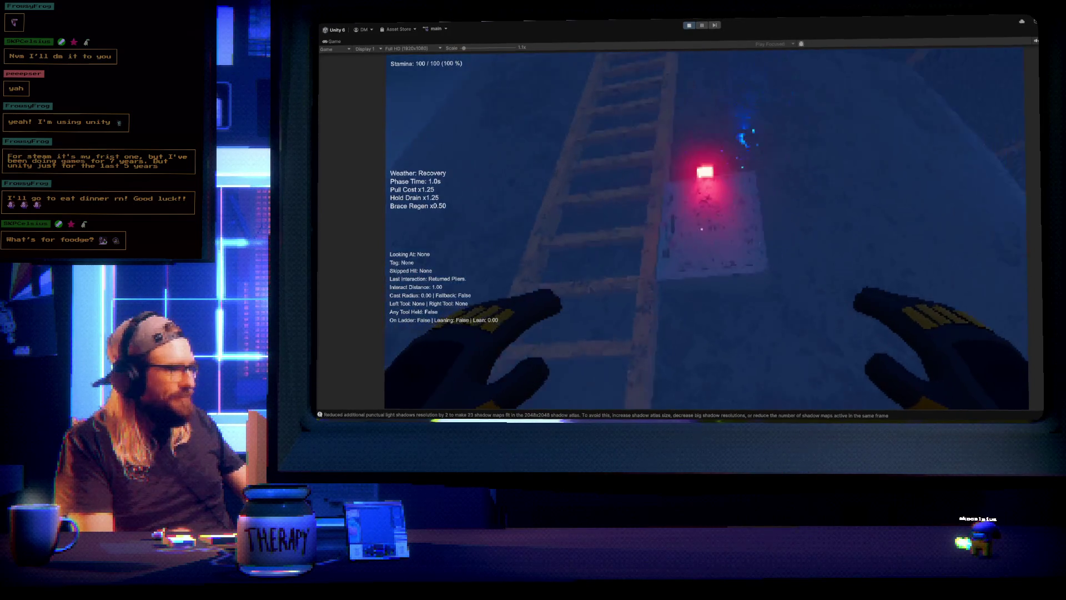
key("s")
key("Escape")
left_click(690, 26)
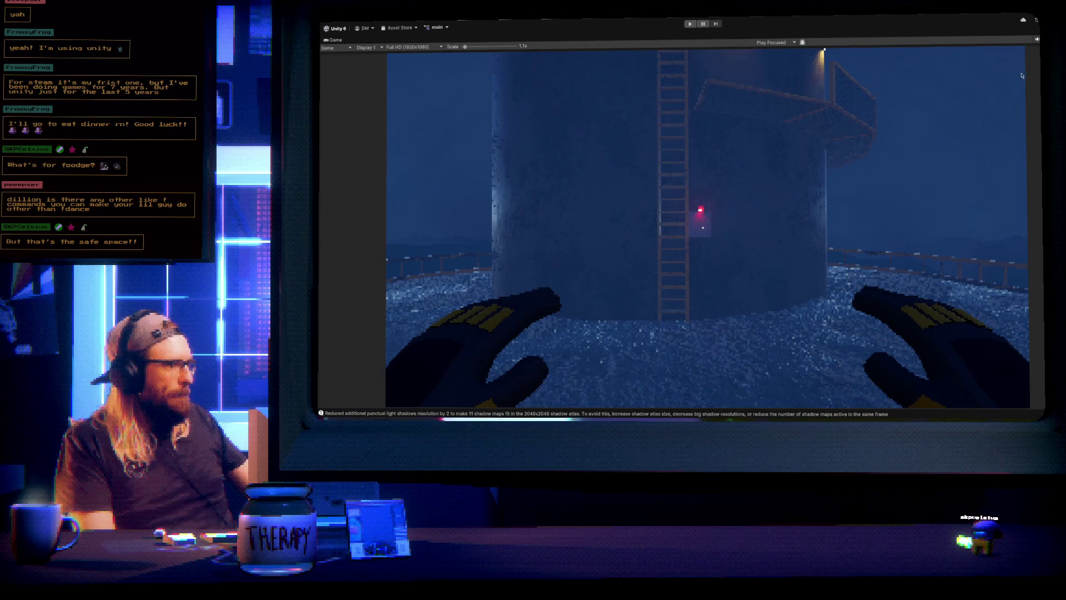
Restore the full editor layout with Shift+Space and orbit the Scene camera up toward the tower
key("shift+space")
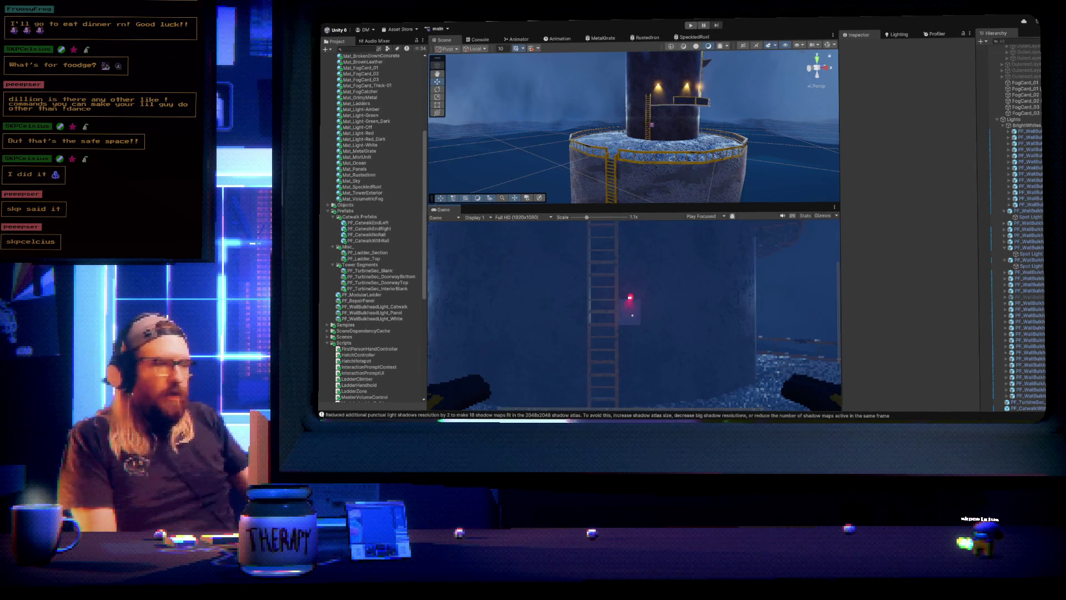
mouse_move(738, 78)
left_mouse_down()
mouse_move(757, 65)
mouse_move(705, 62)
left_mouse_up()
Tilt the Scene camera to a close-up of the tower's hatch door and scroll the Project panel
mouse_move(705, 62)
left_mouse_down()
mouse_move(757, 65)
mouse_move(757, 125)
left_mouse_up()
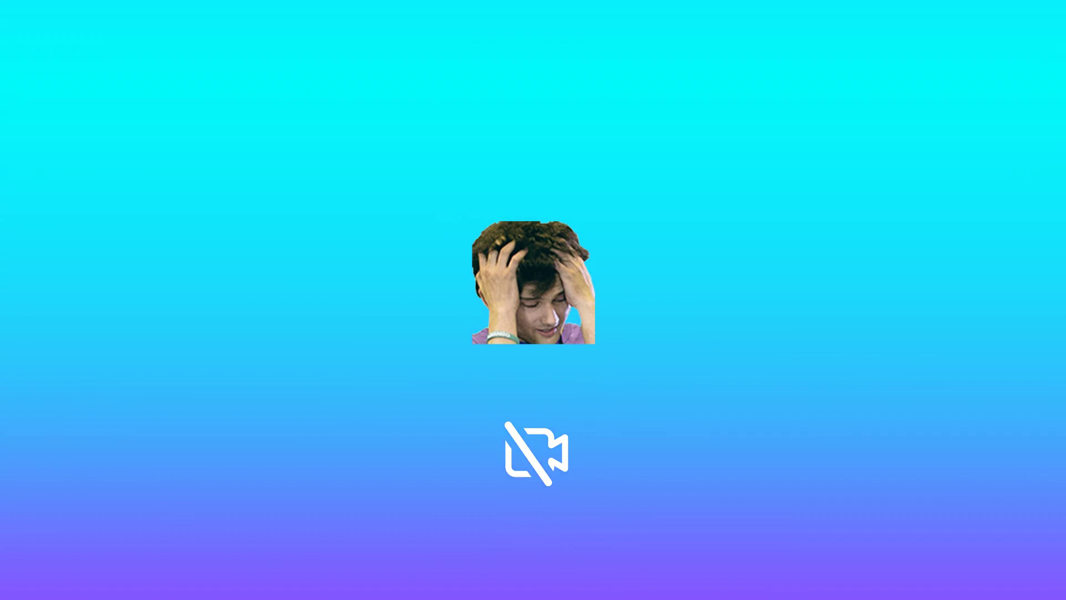
scroll(420, 263, "down", 5)
scroll(419, 262, "up", 8)
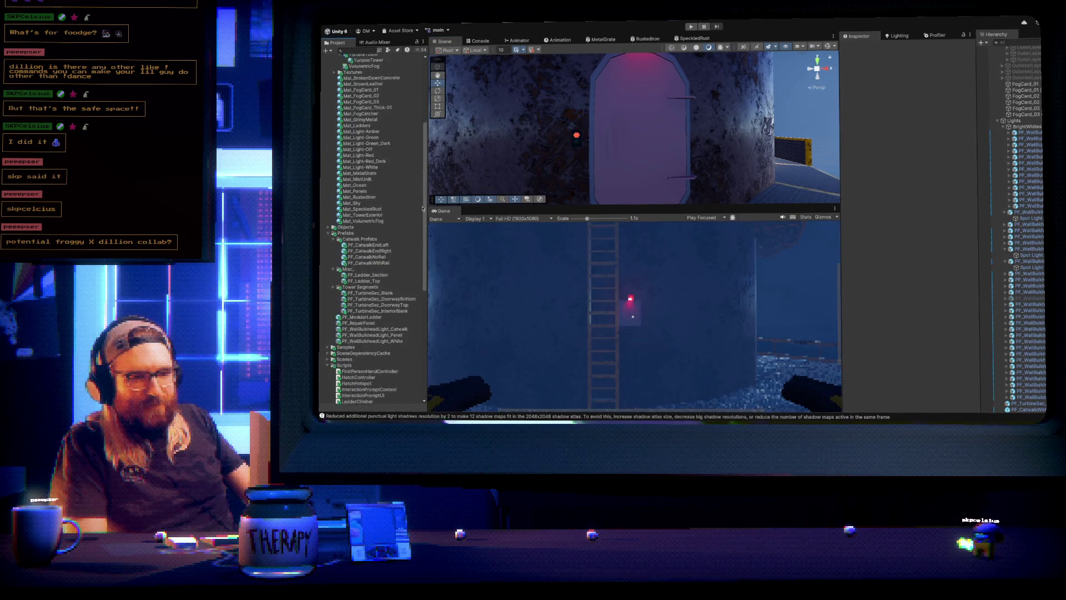
scroll(427, 175, "down", 5)
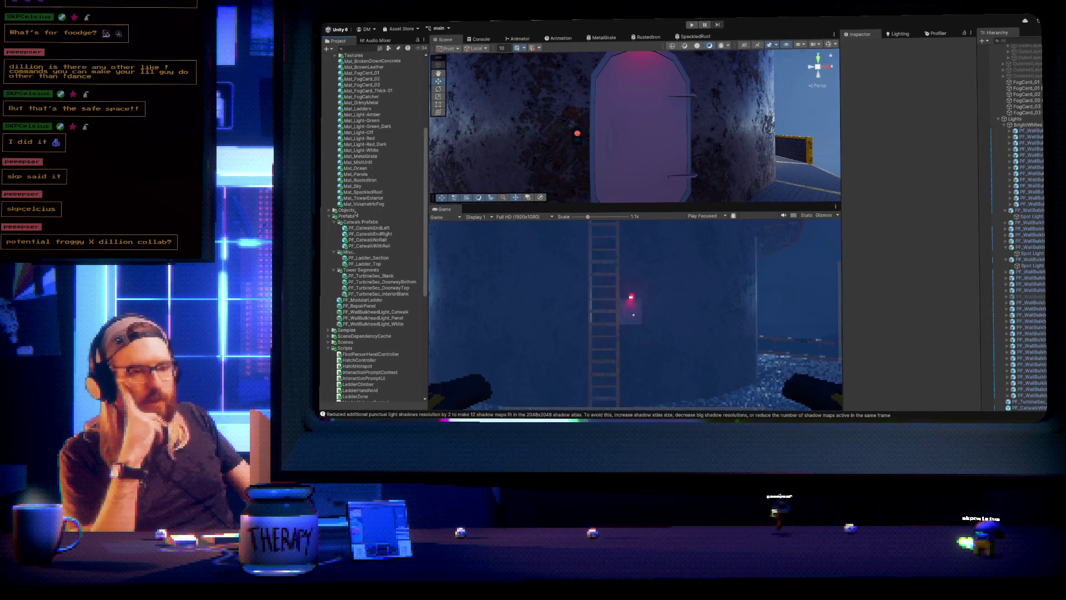
Expand the Objects folder in the Project panel and scroll through its catwalk, ladder and tool assets
left_click(328, 210)
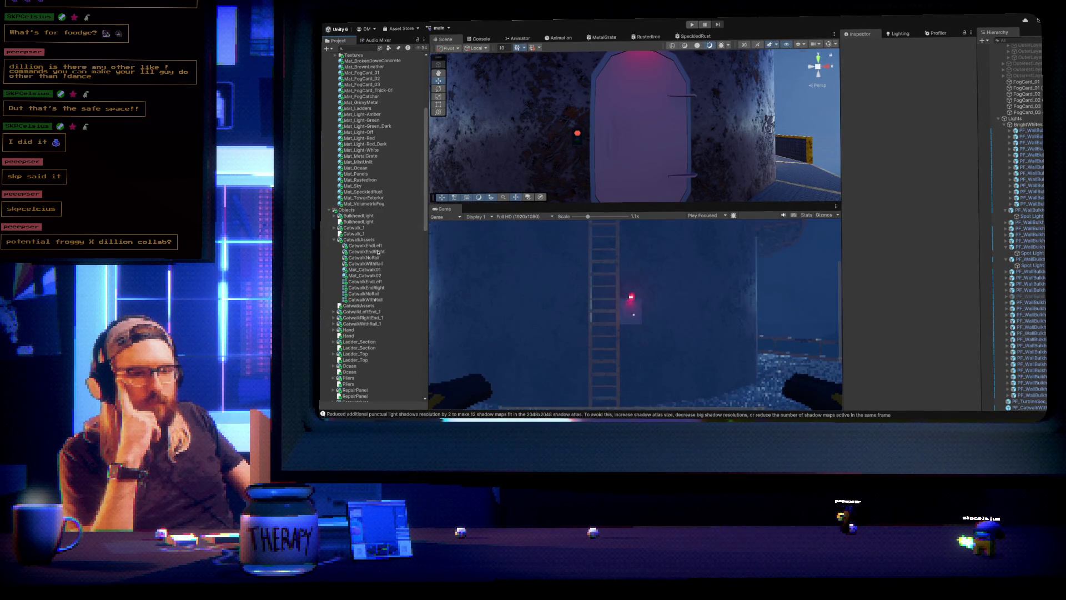
scroll(376, 255, "down", 5)
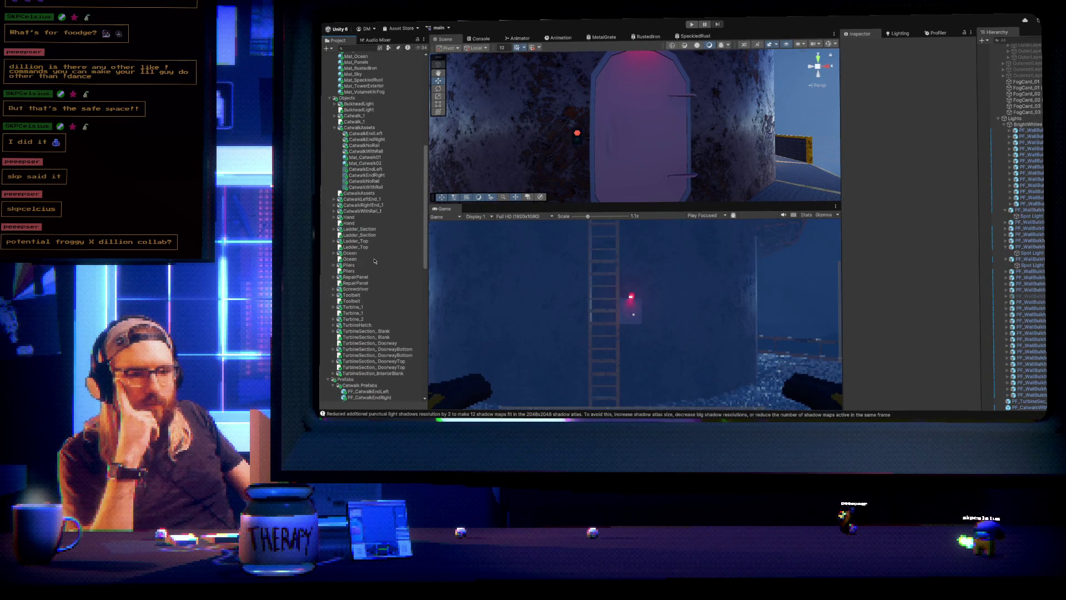